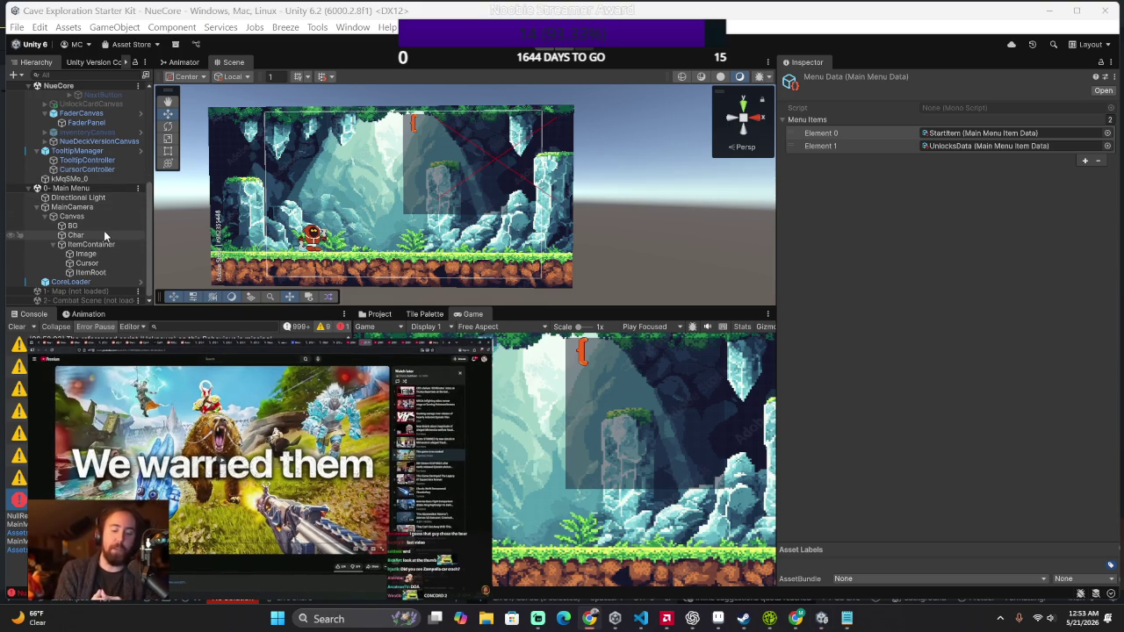
Step: Select TooltipController, then review UIManager's Combat, Information, Reward, Inventory and Unlock canvas references and FaderCanvas speed 1
left_click(89, 162)
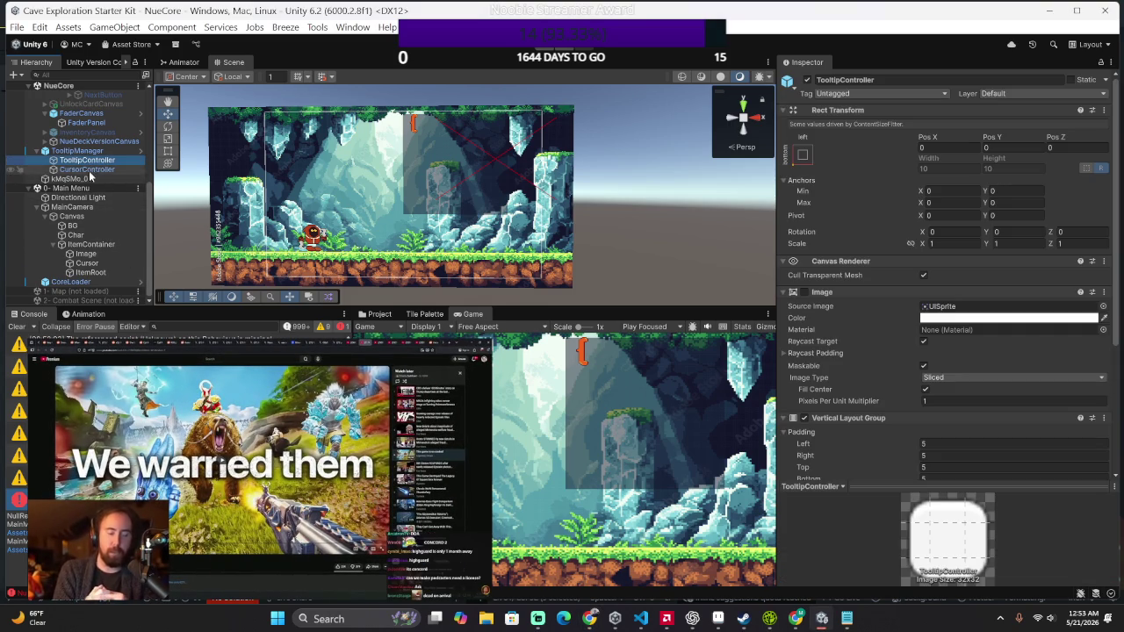
scroll(89, 181, "up", 2)
scroll(88, 181, "up", 5)
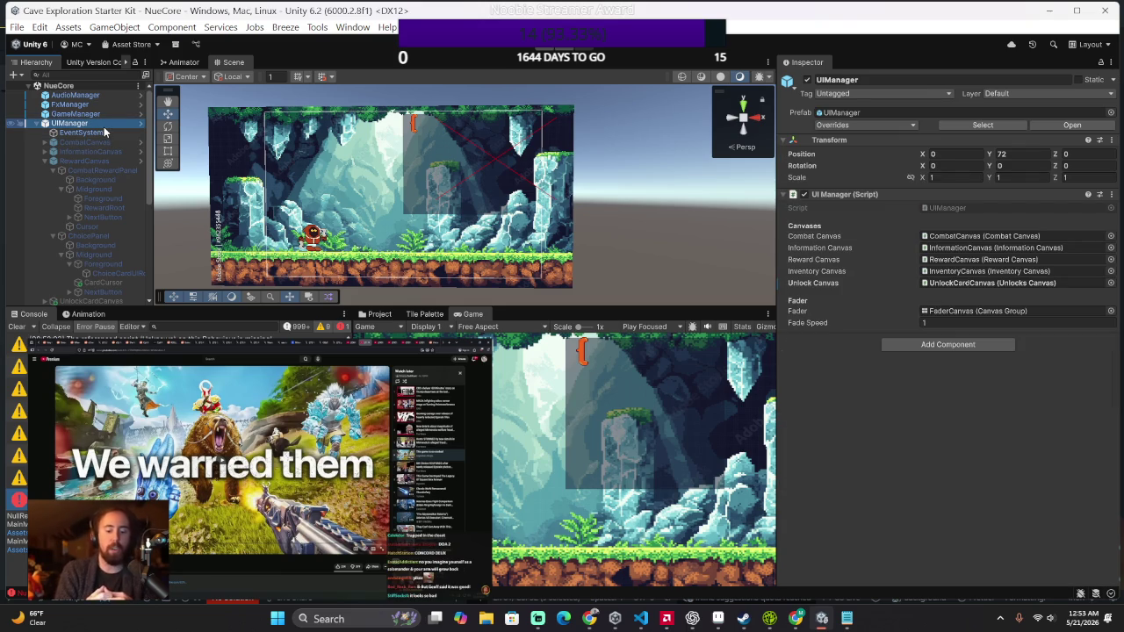
scroll(105, 130, "down", 10)
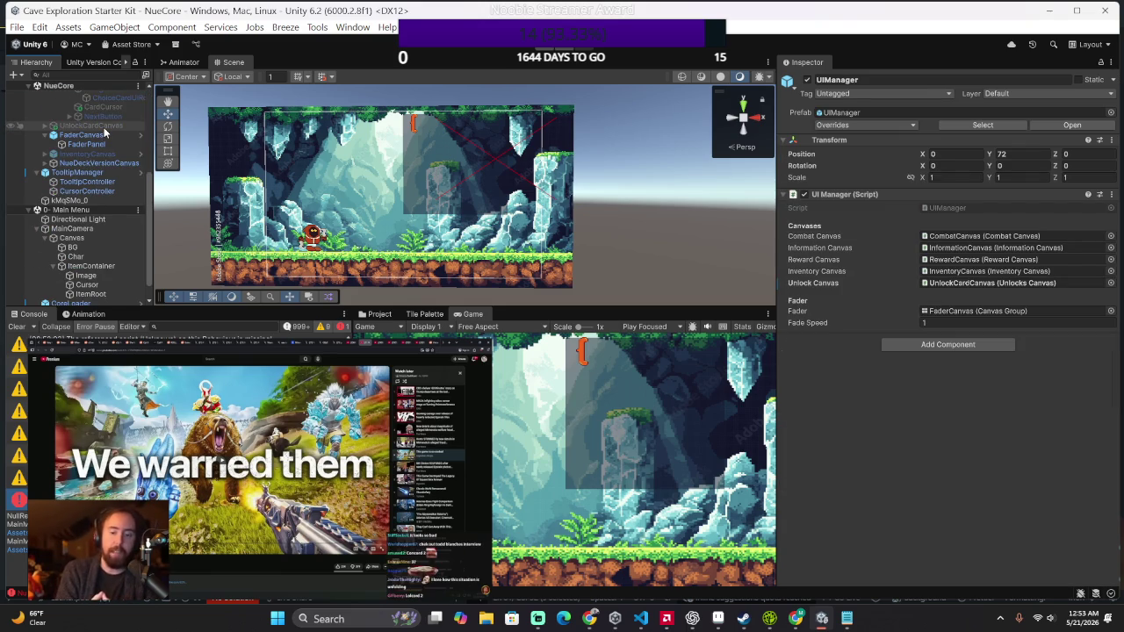
scroll(103, 129, "down", 1)
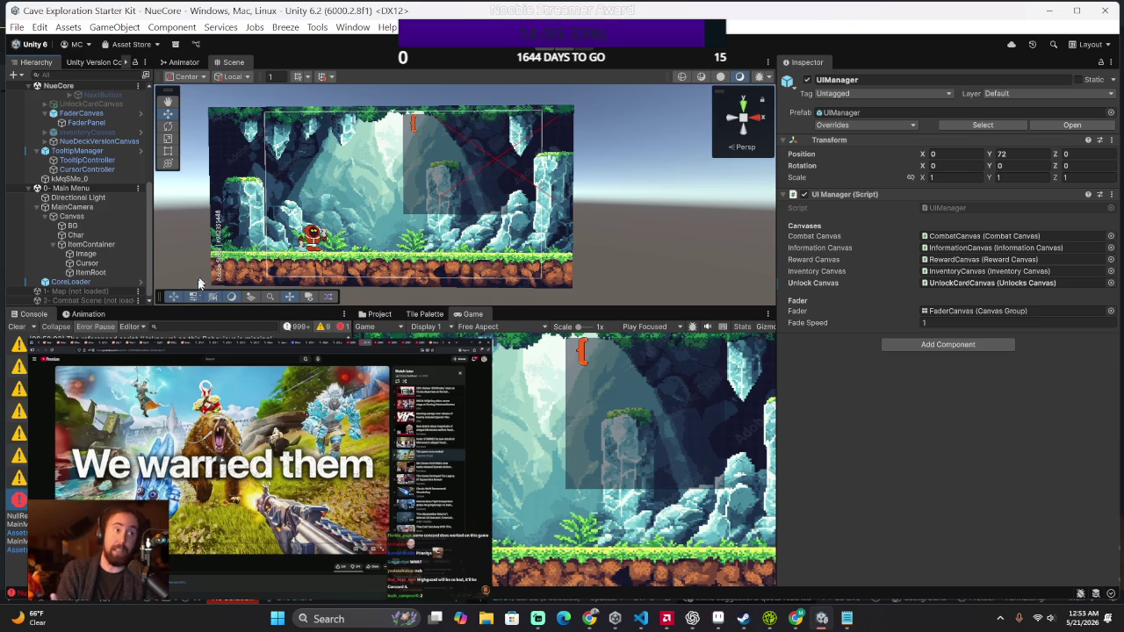
Step: Turn on Error Pause in the Console, then briefly switch to another window and back
left_click(80, 327)
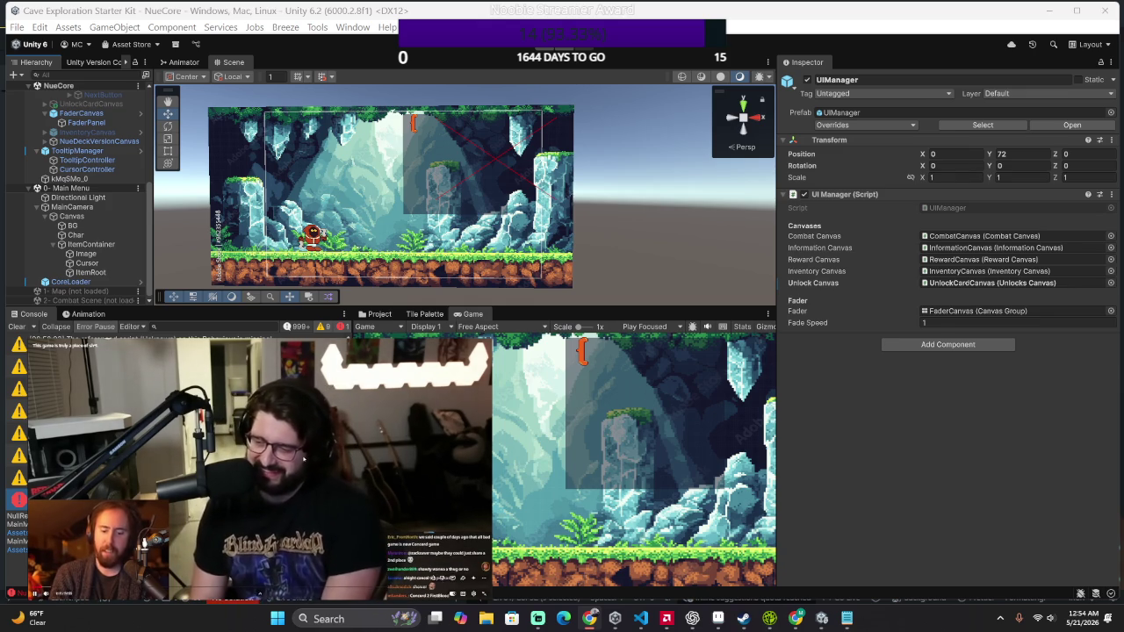
key("alt+Tab")
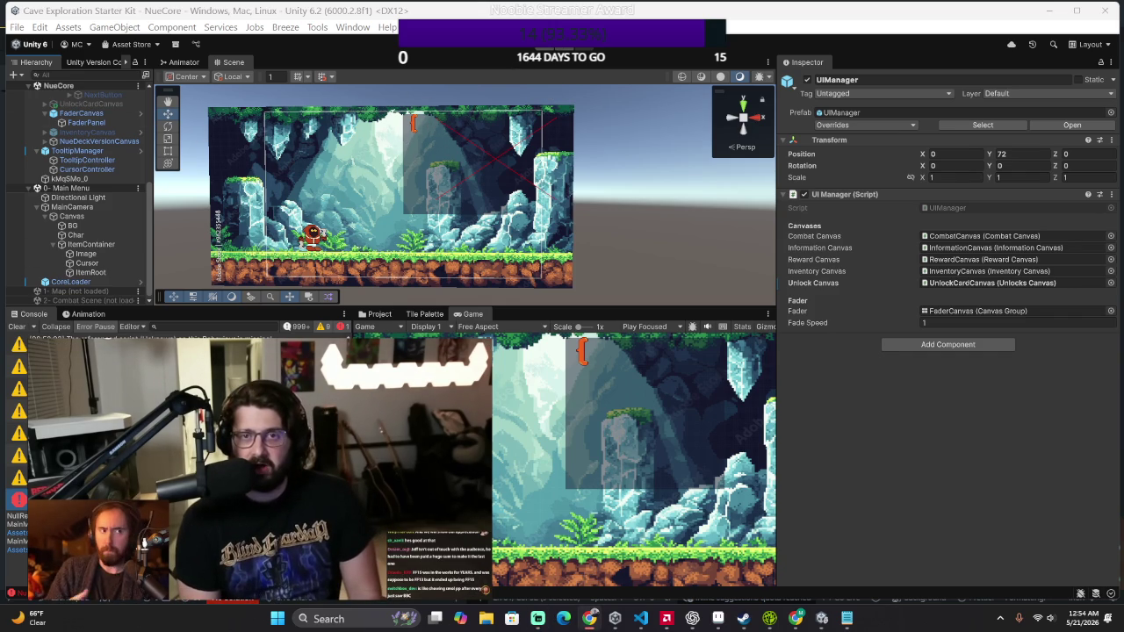
Step: Drag the MenuData asset from the Menu folder into the Canvas's Main Menu Data field
left_click(72, 216)
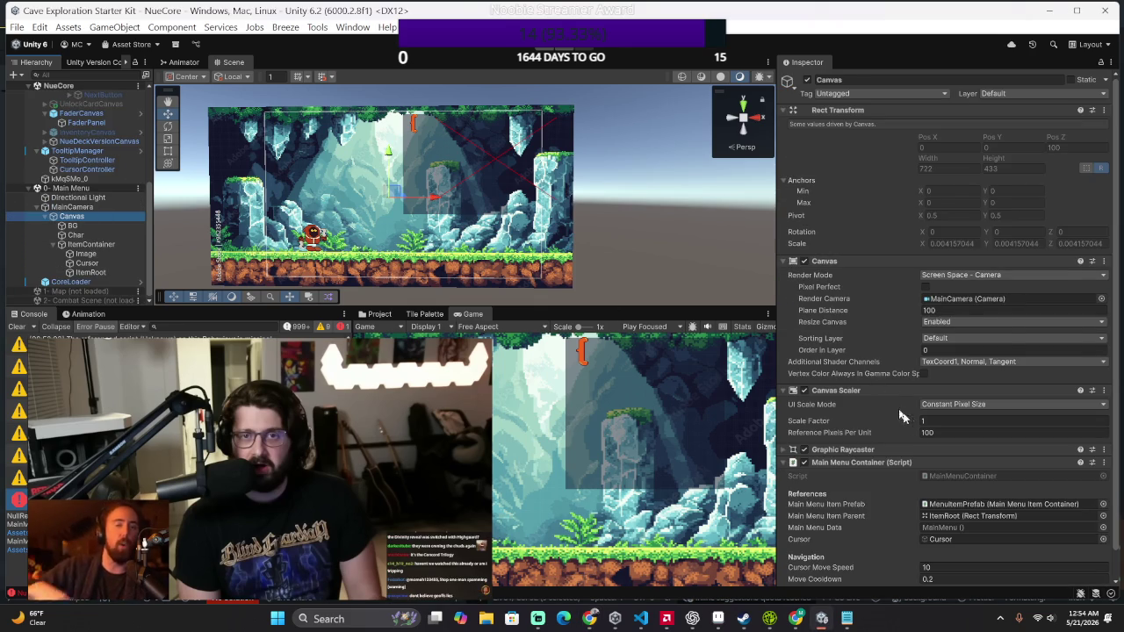
scroll(912, 433, "down", 3)
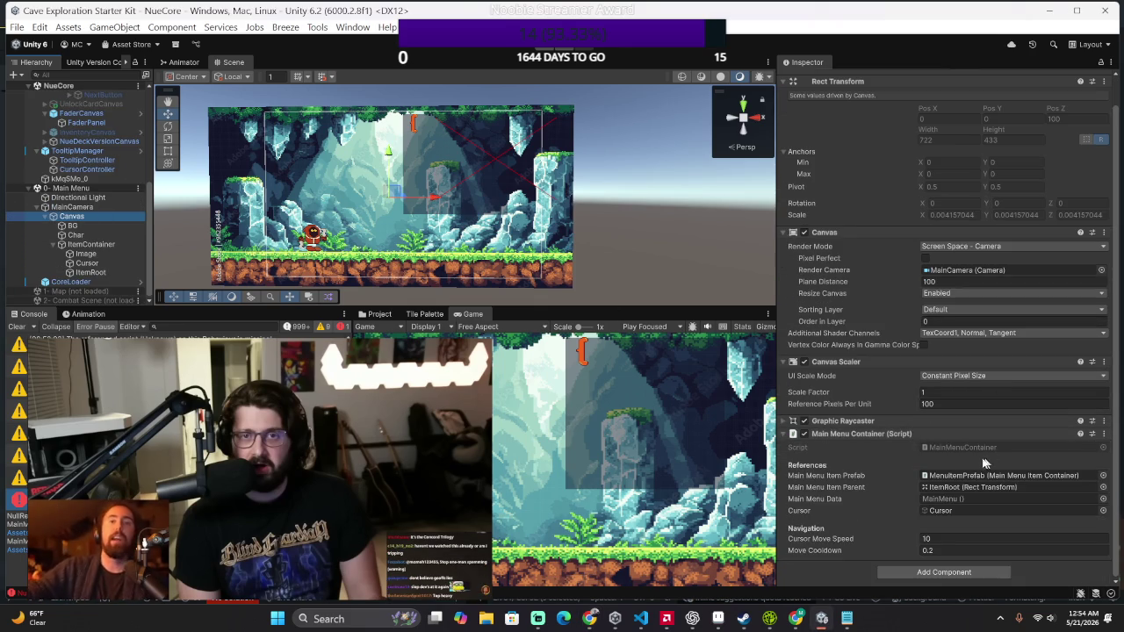
left_click(379, 314)
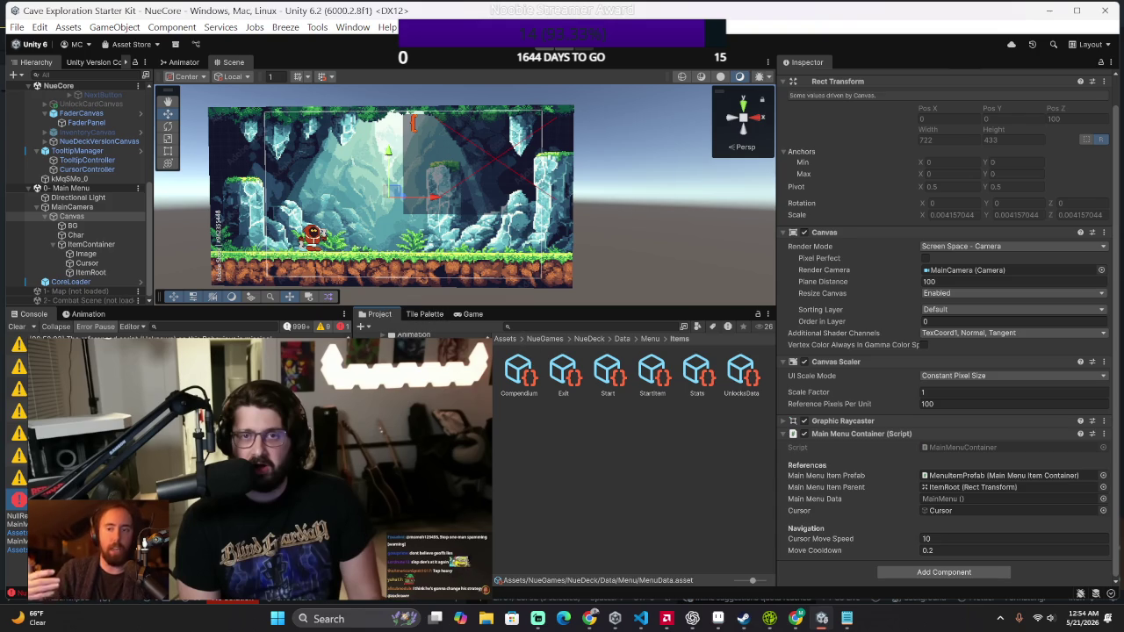
left_click(650, 339)
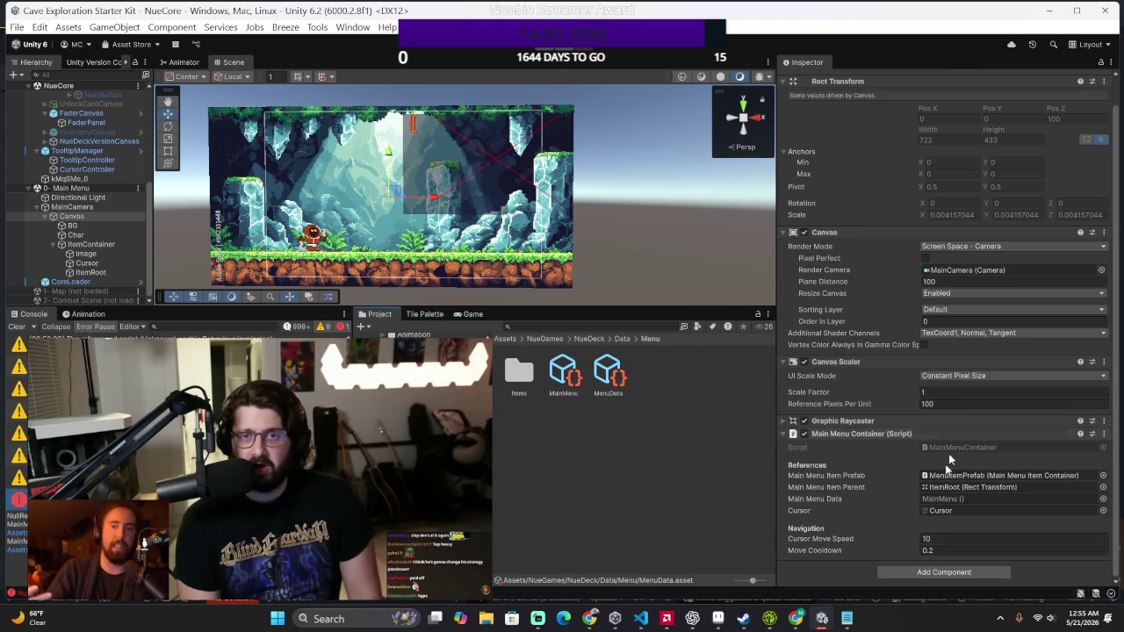
left_click(937, 499)
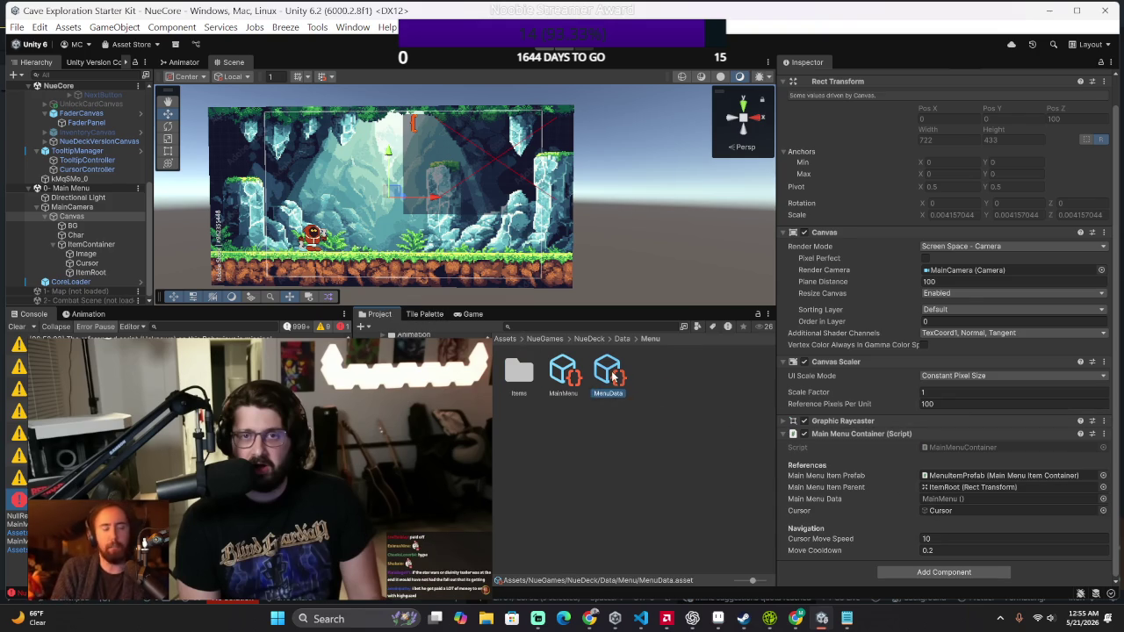
left_click_drag(939, 478, 946, 499)
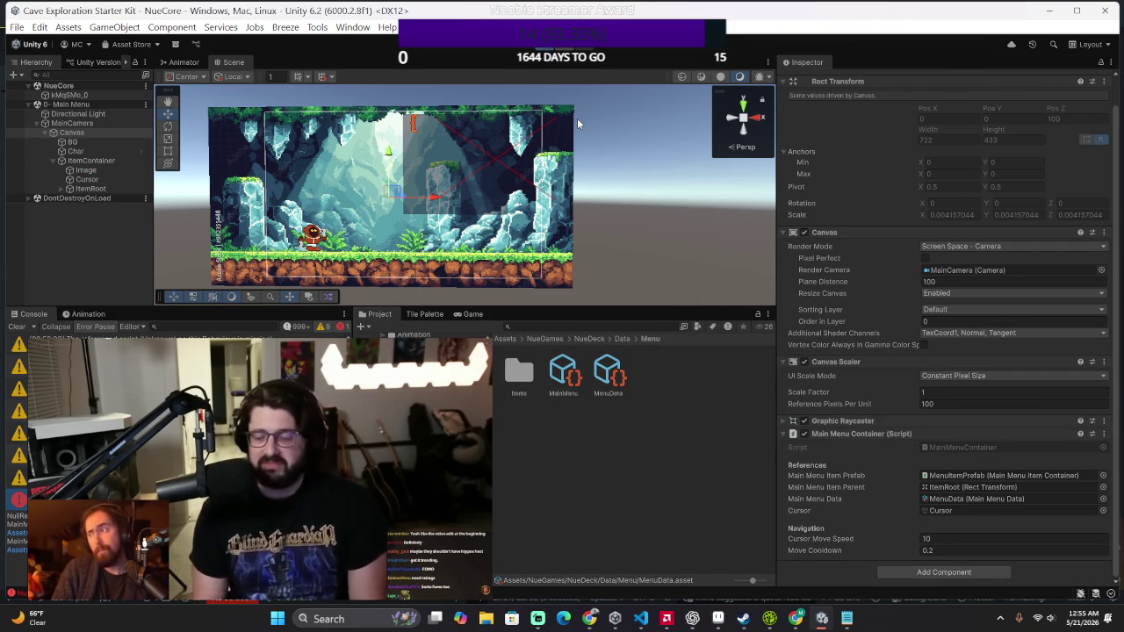
Step: Move up one menu entry, start the game, enter the first encounter, and take the reward card
key("Up")
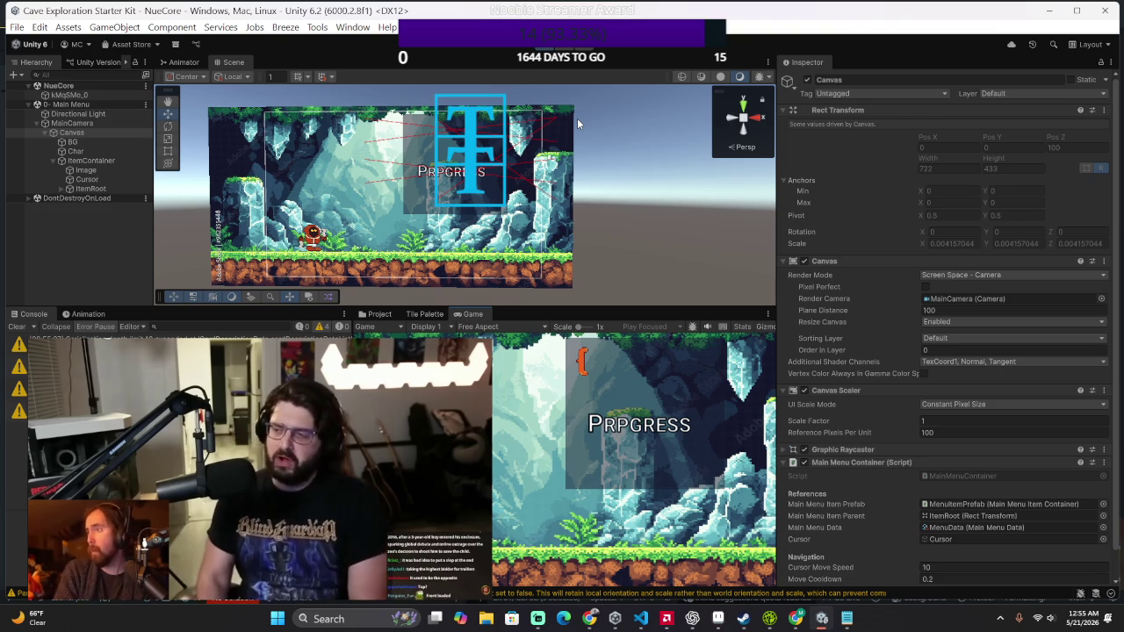
key("Return")
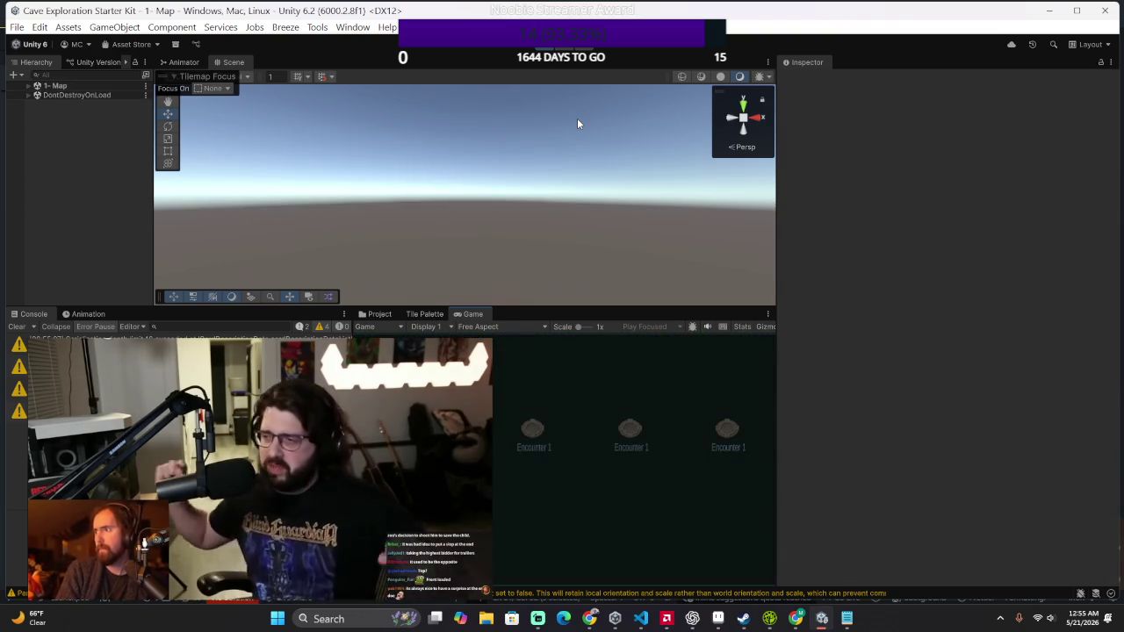
key("Return")
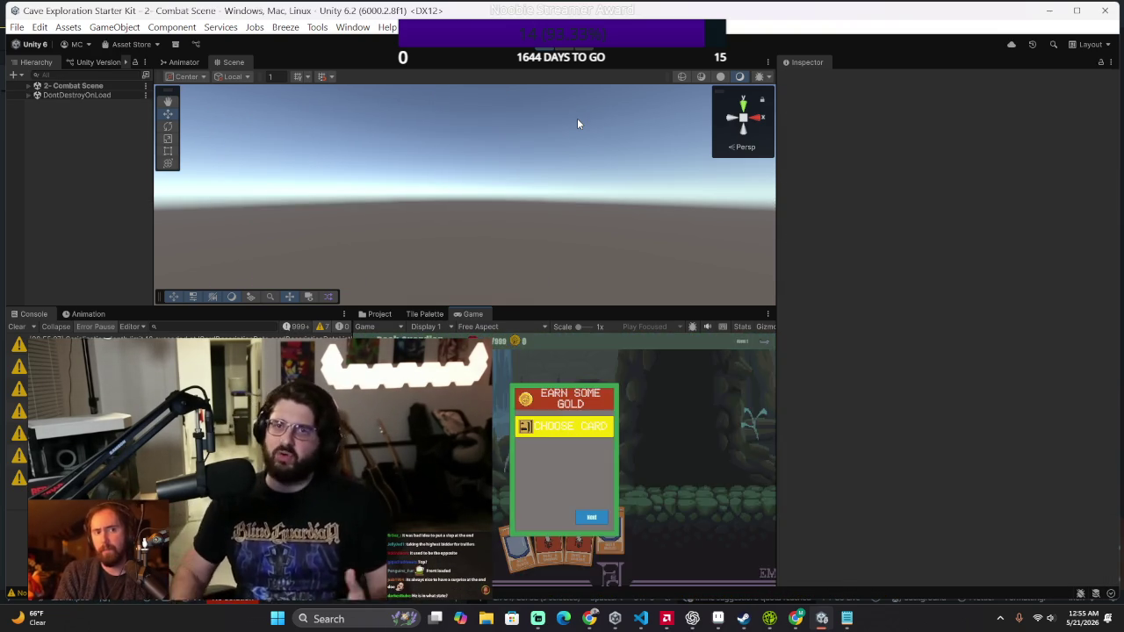
key("Return")
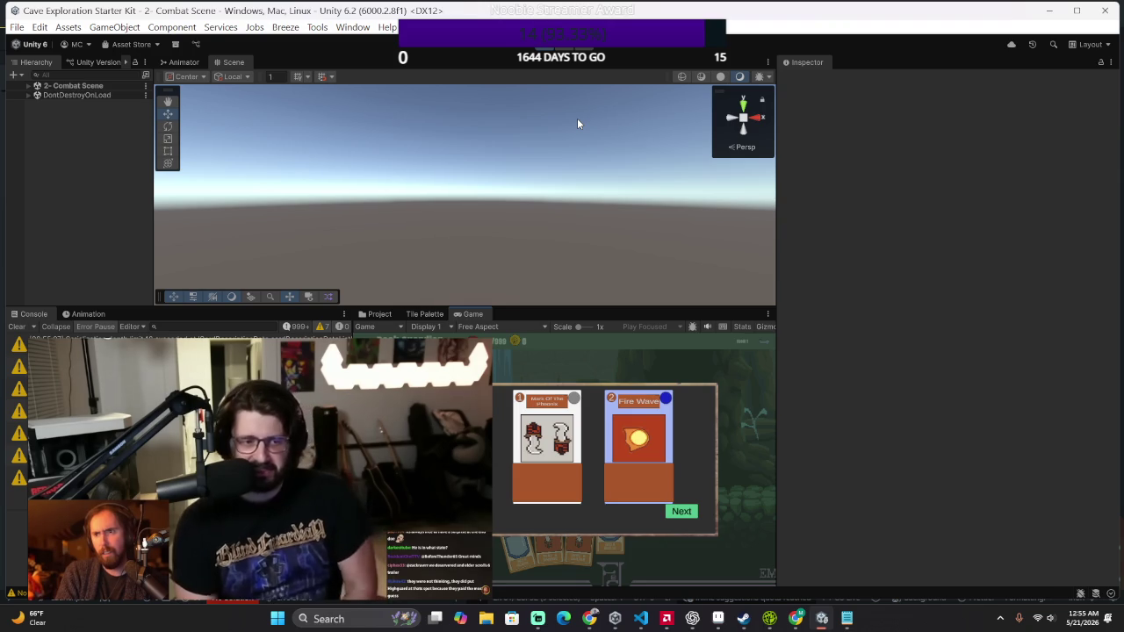
key("Return")
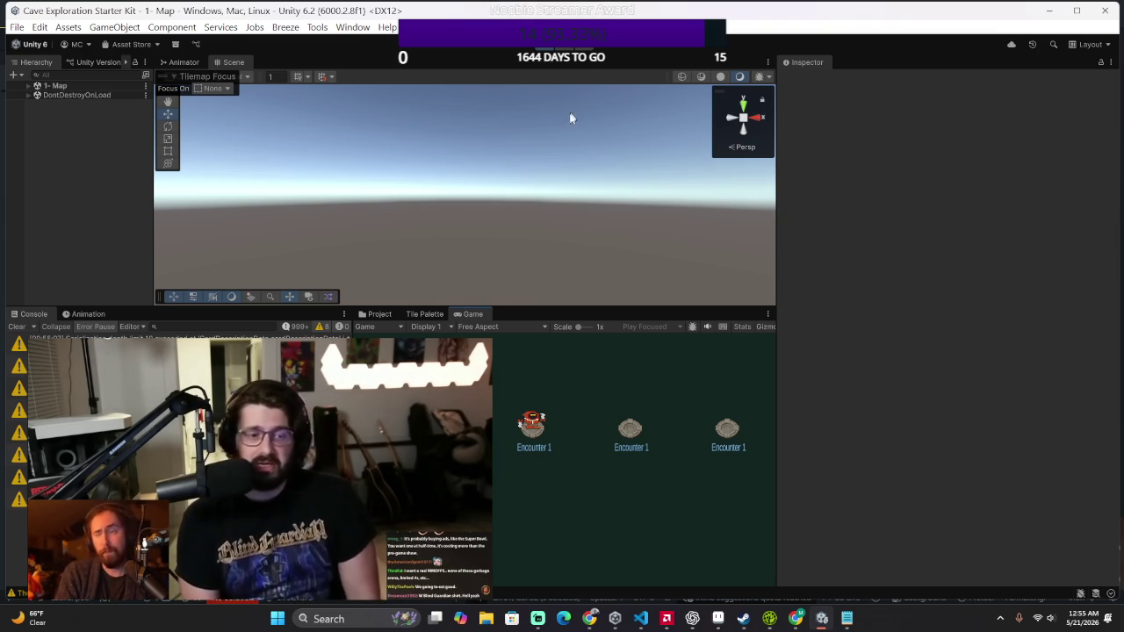
Step: Exit Play mode to return to the NueCore scene with its cave level
left_click(545, 53)
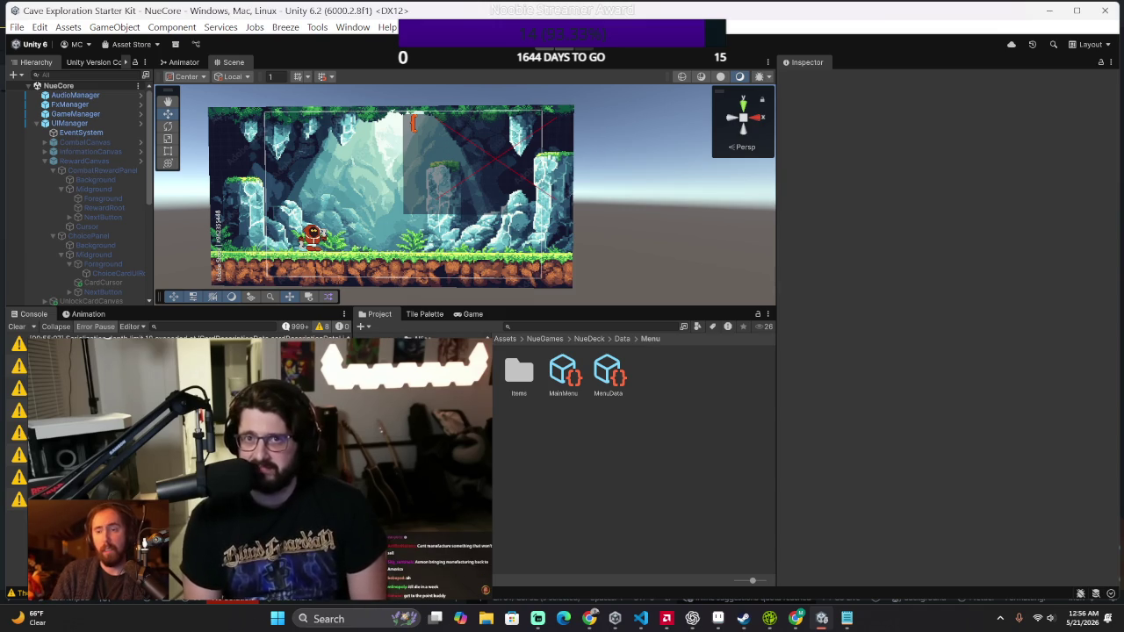
Step: Open the menu item assets folder and select the UnlocksData item, passing over Stats
double_click(519, 373)
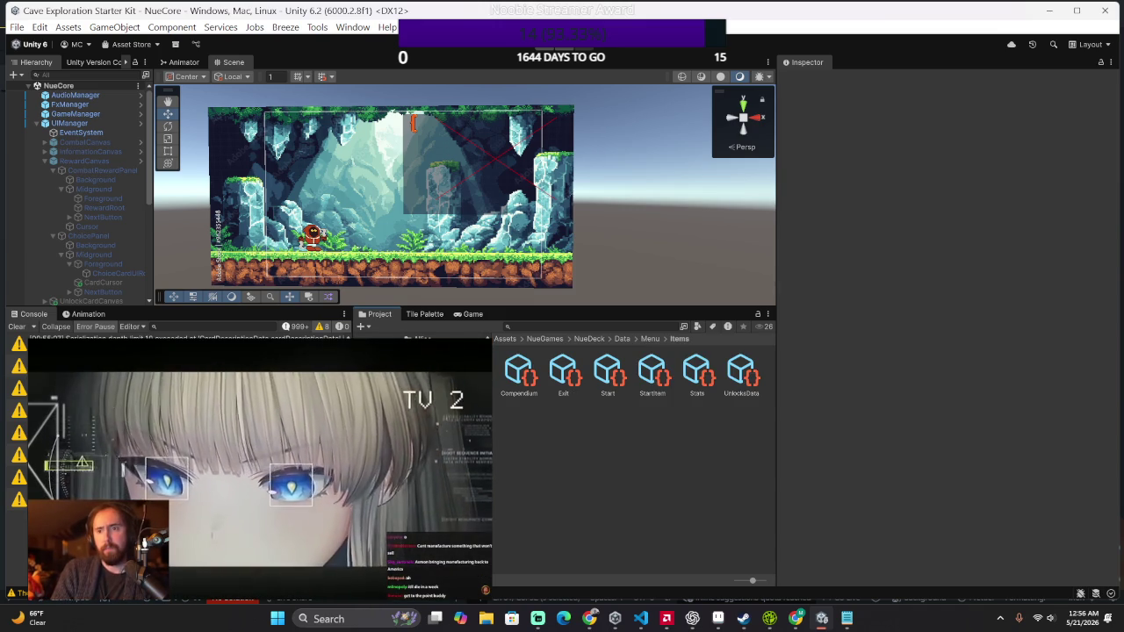
left_click(696, 373)
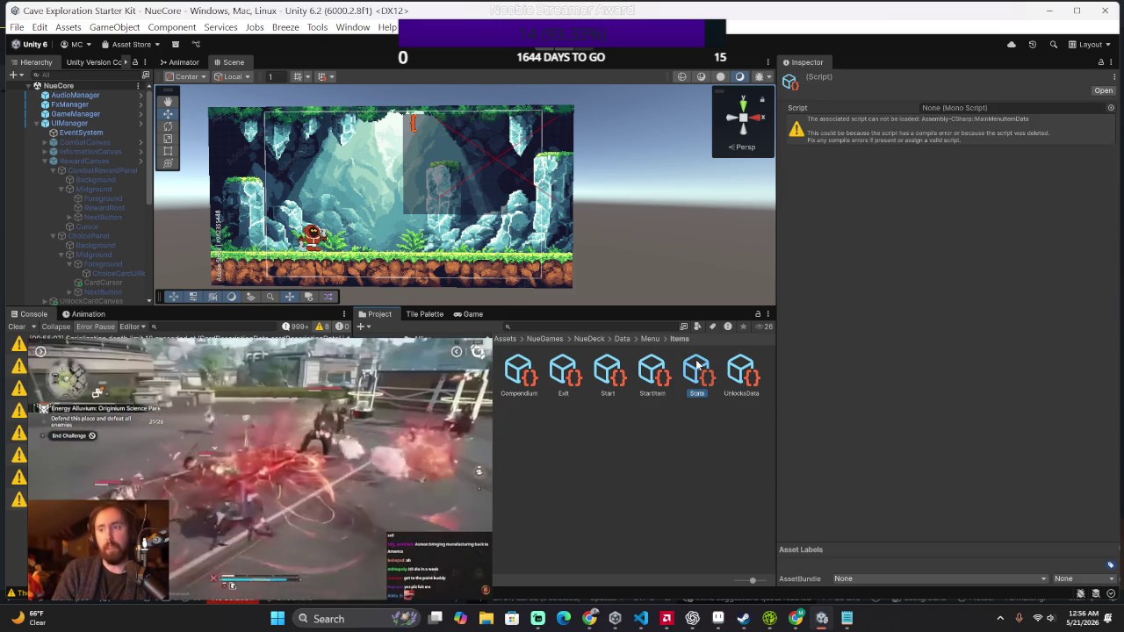
left_click(741, 373)
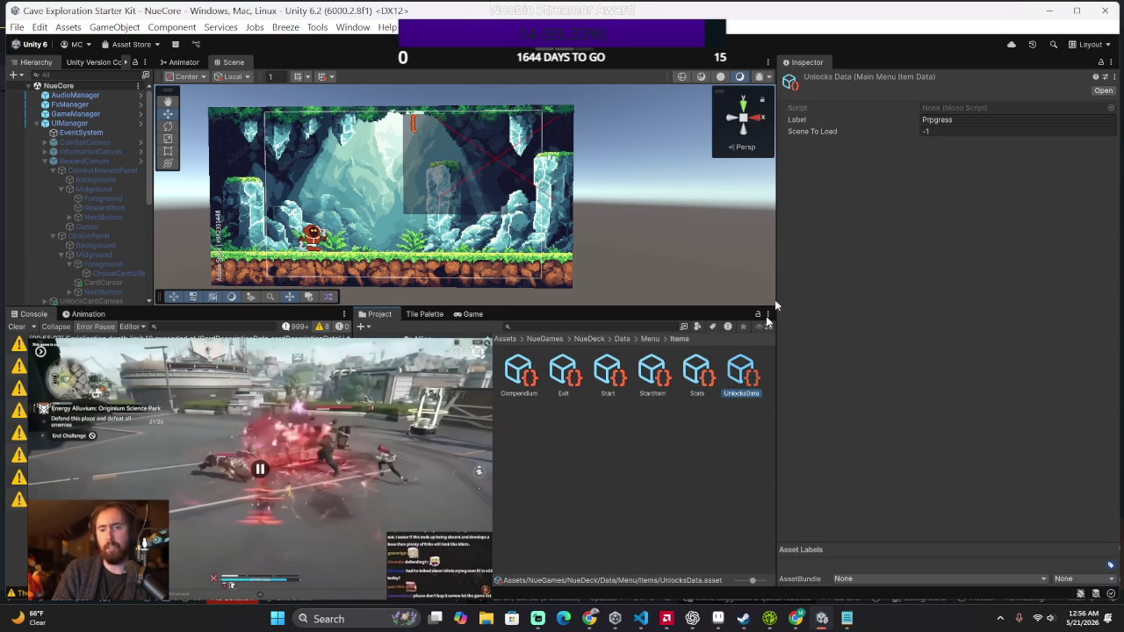
Step: Begin retyping the UnlocksData Label to correct the misspelled 'Prgress' to 'Progress'
left_click(929, 120)
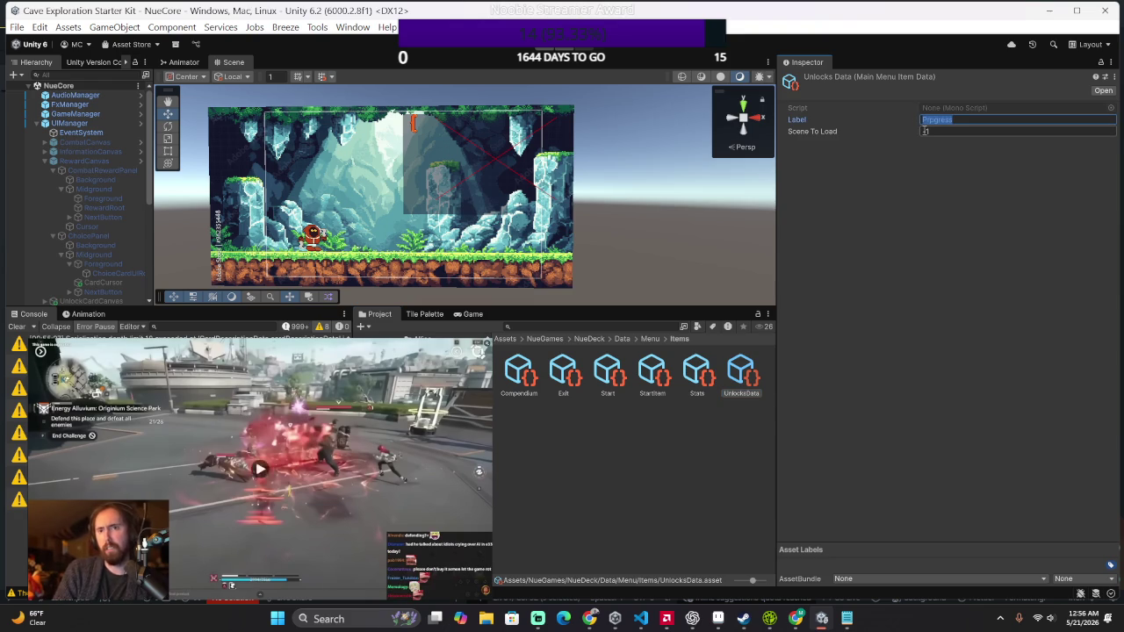
type("P")
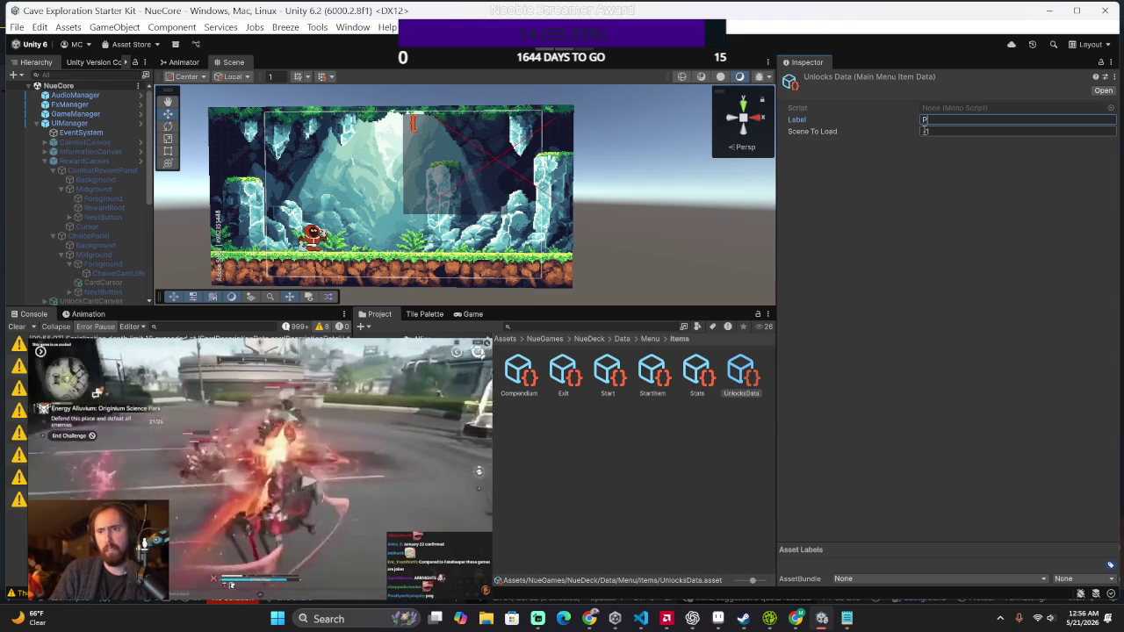
type("rogr")
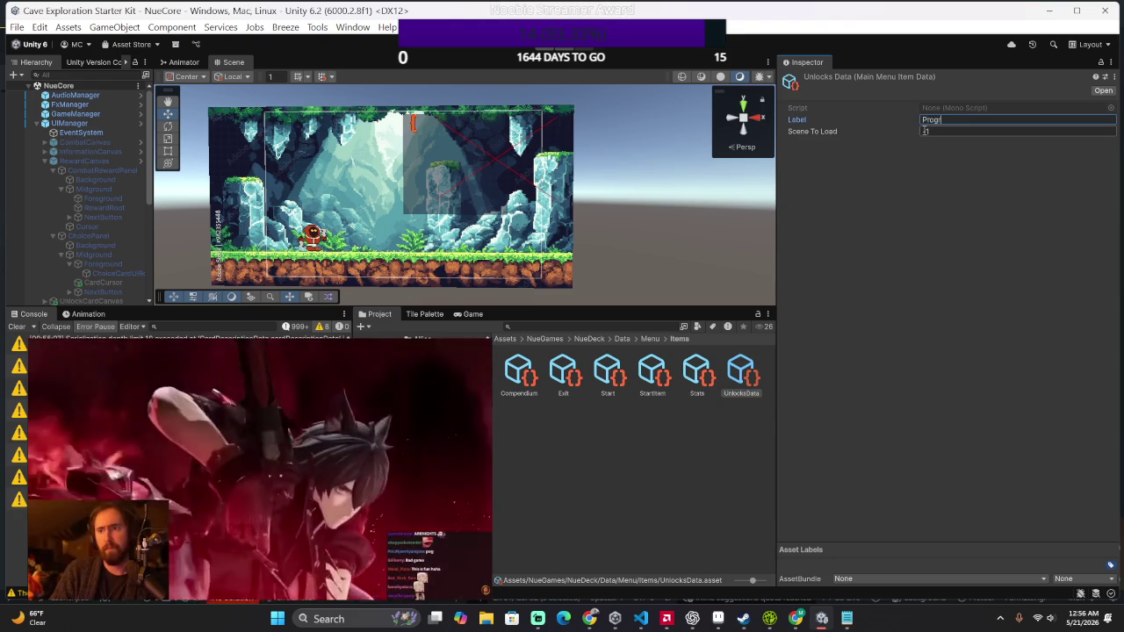
type("ess")
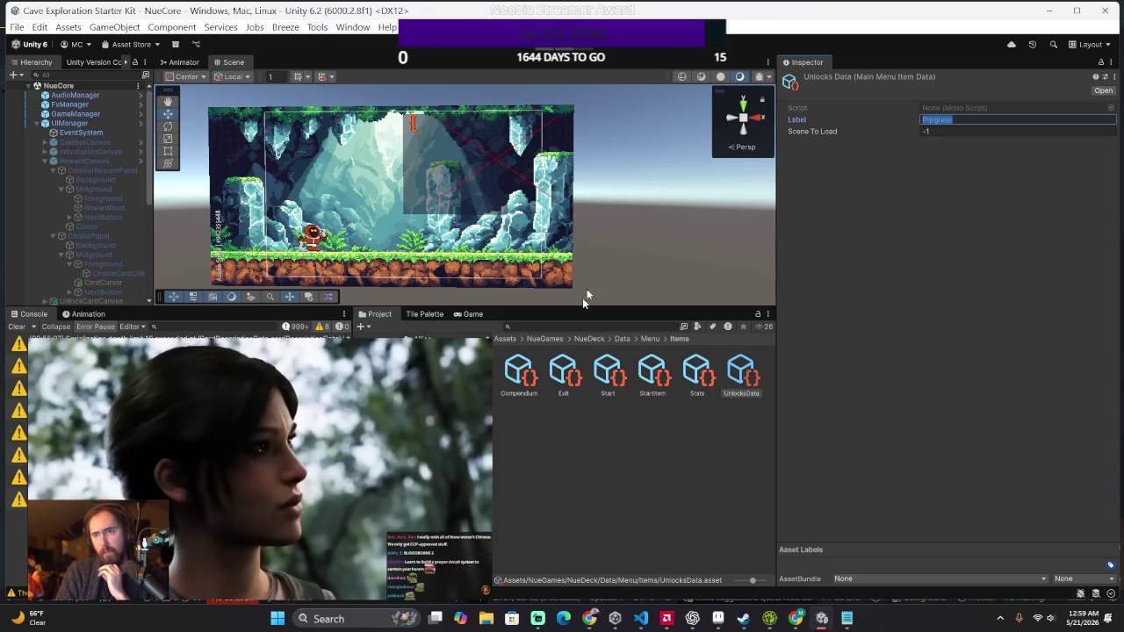
Step: Switch to VS Code and open the EncounterButton.cs script with a Ctrl+P search
key("alt+Tab")
key("Tab")
key("Tab")
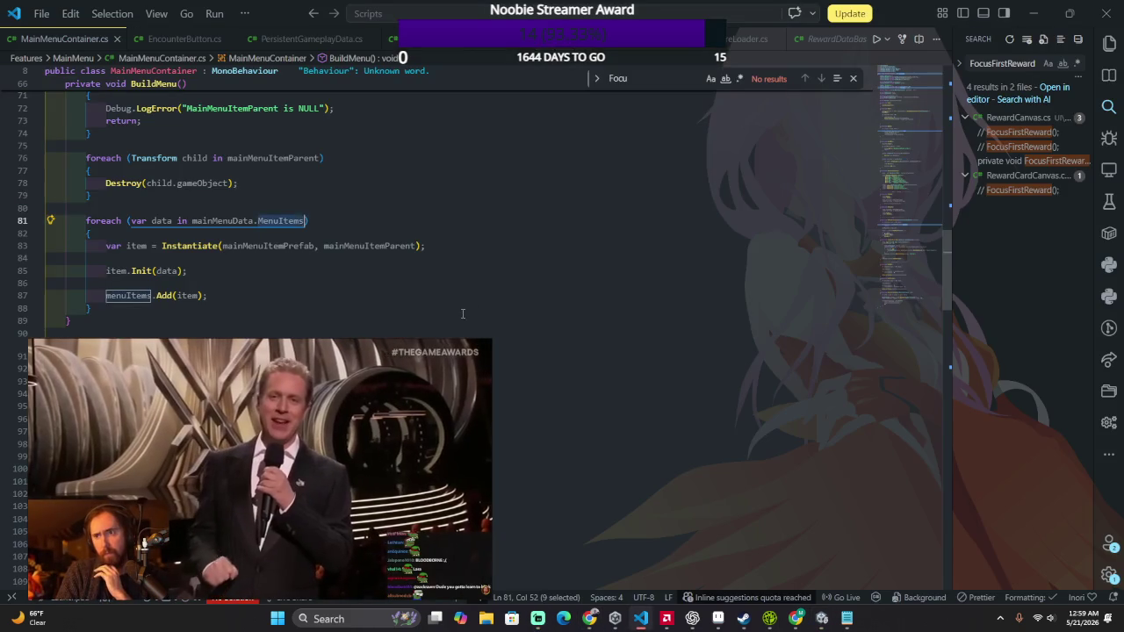
scroll(483, 313, "down", 5)
scroll(484, 313, "down", 20)
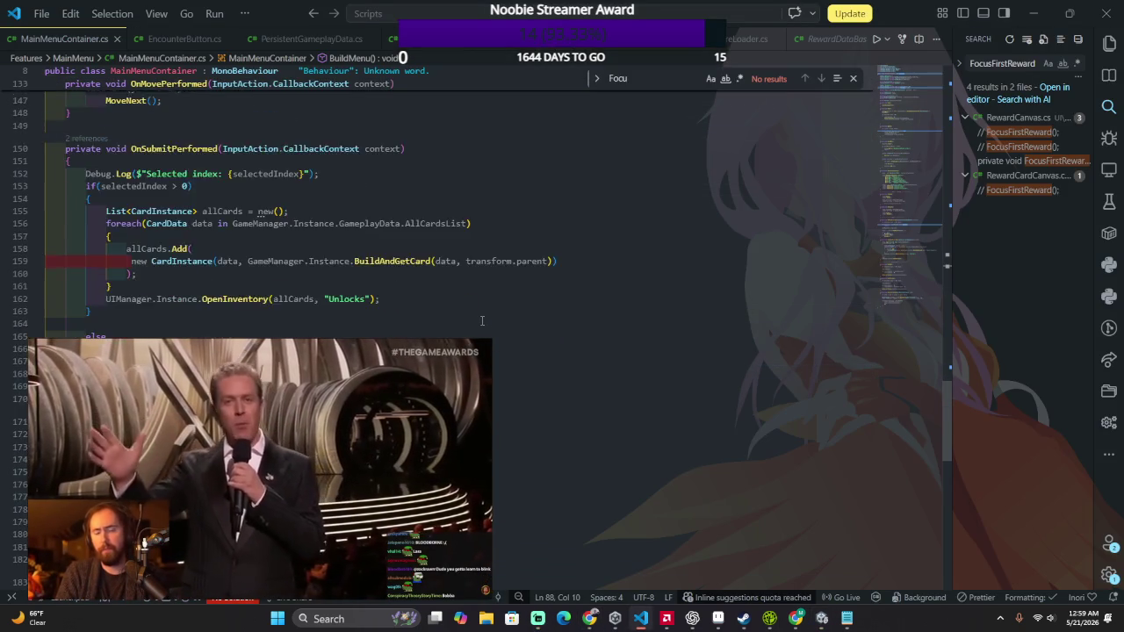
key("ctrl+p")
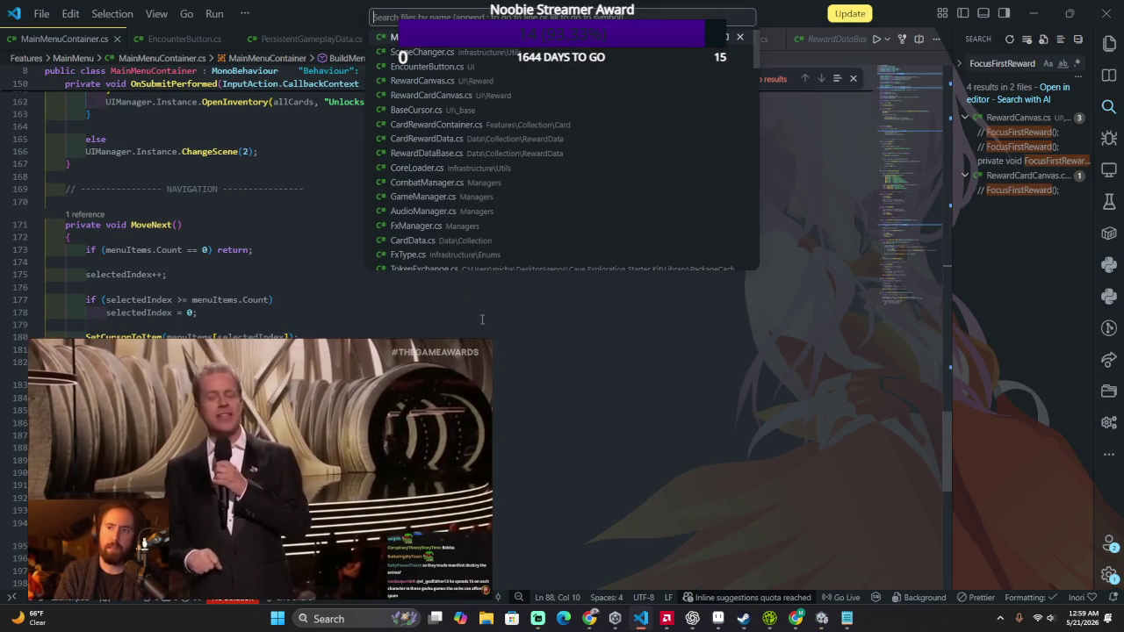
type("Enco")
type("unterButton")
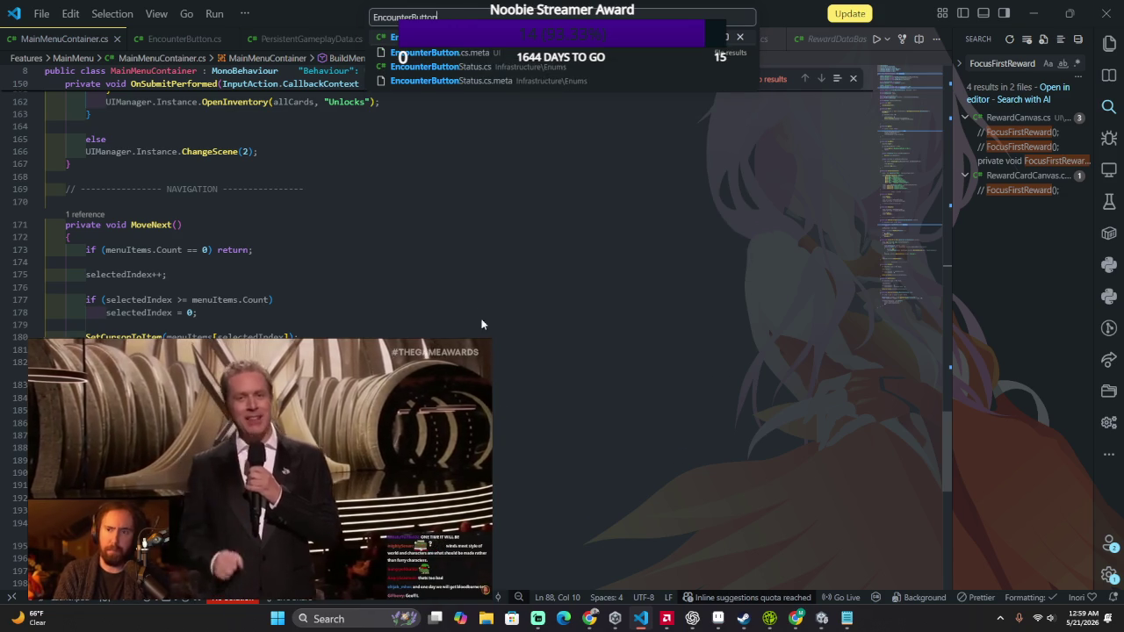
key("Return")
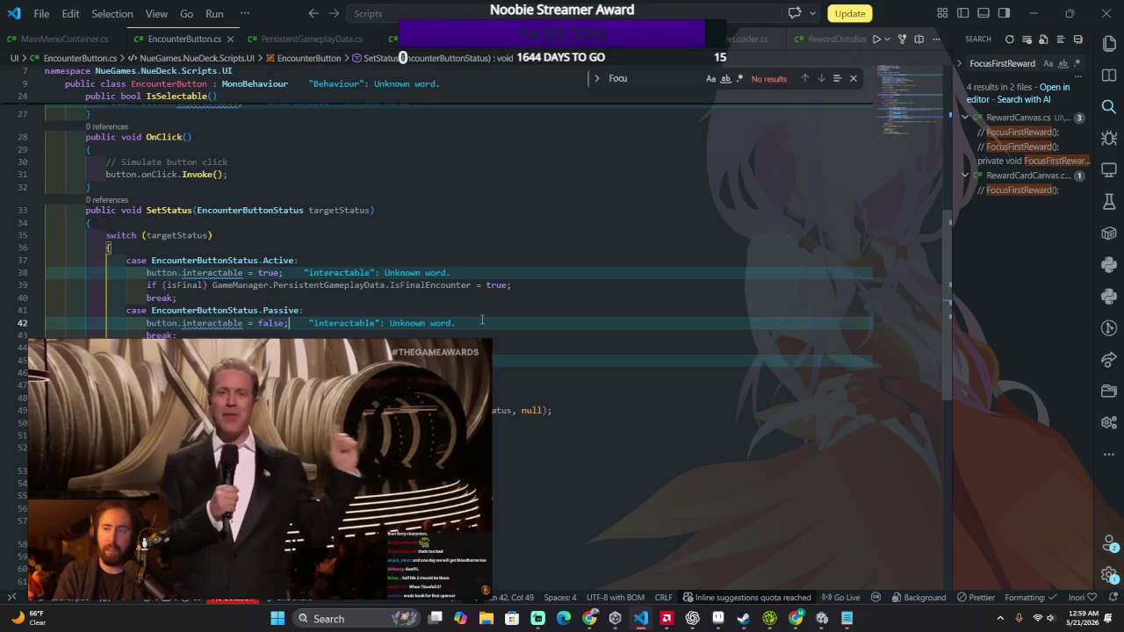
Step: Select lines 17–20 and look over EncounterButton's serialized fields and methods
scroll(482, 319, "down", 5)
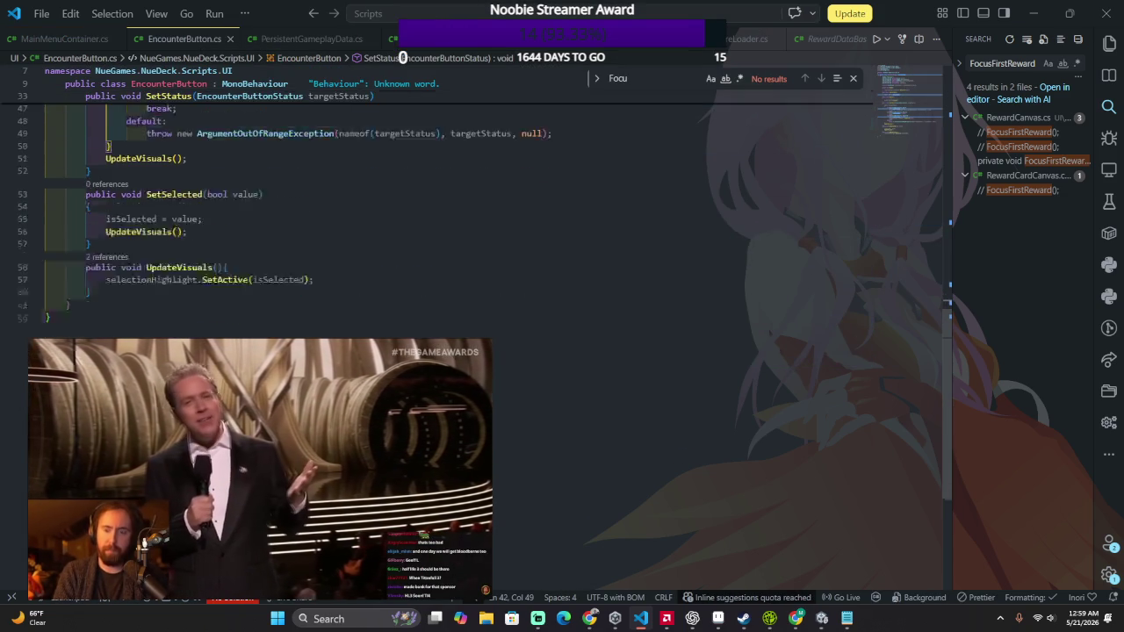
scroll(395, 264, "up", 10)
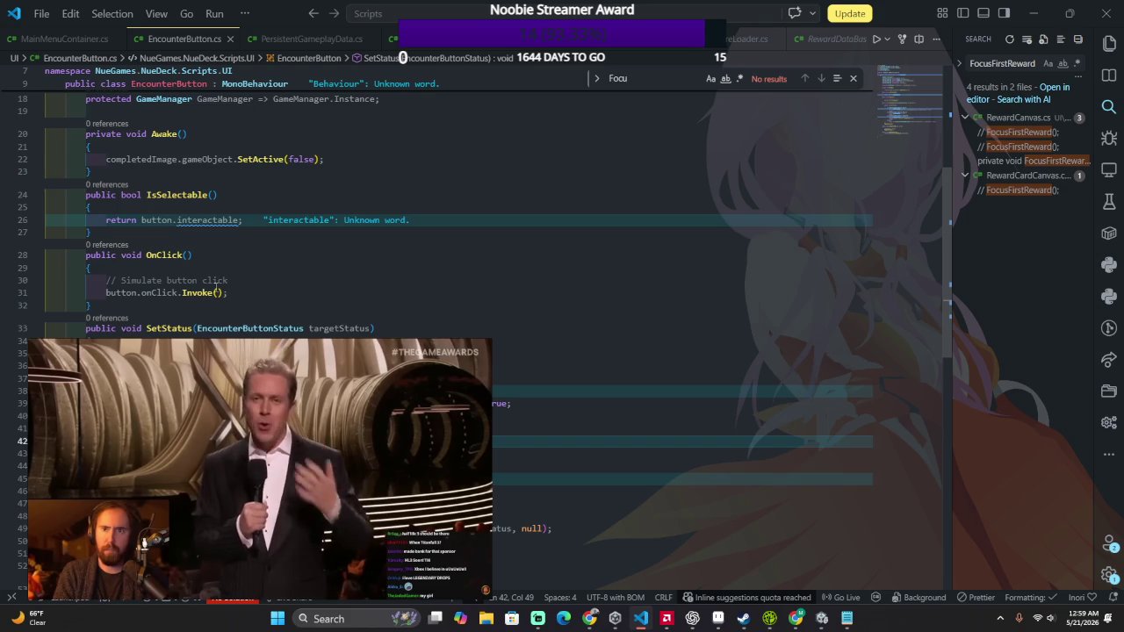
scroll(503, 287, "up", 3)
left_click(503, 287)
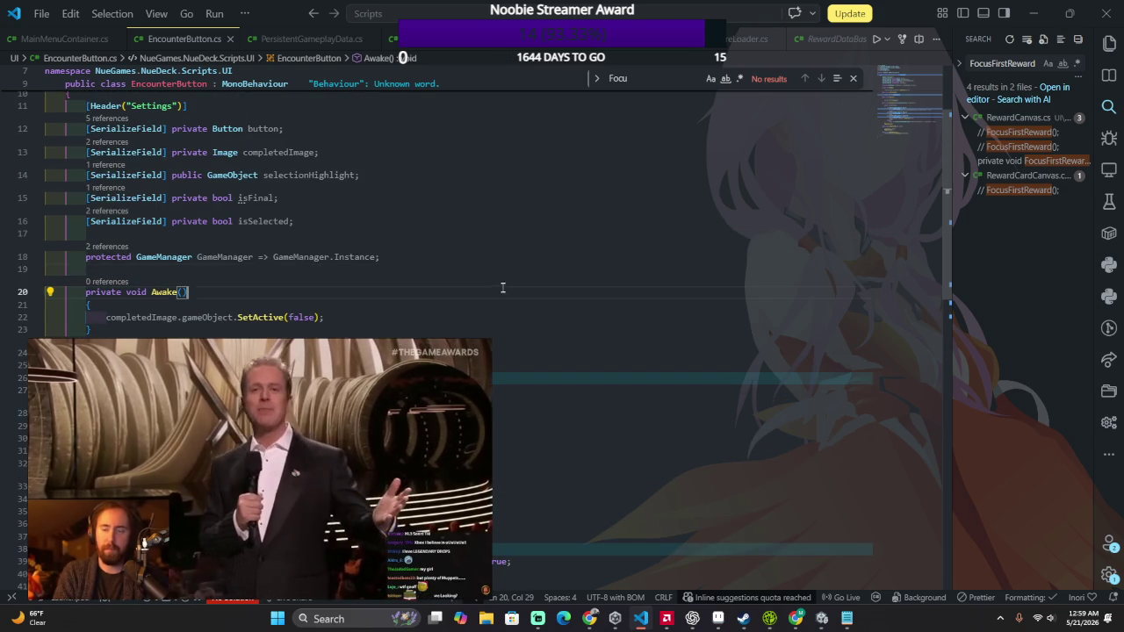
left_click_drag(503, 287, 519, 215)
scroll(519, 215, "up", 3)
scroll(522, 211, "down", 8)
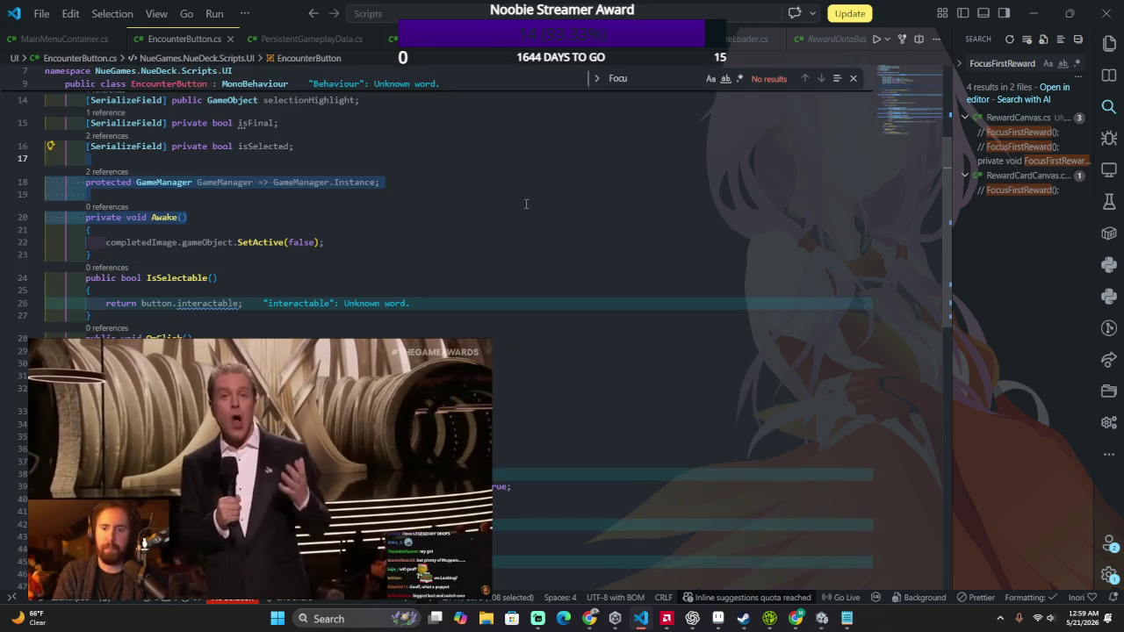
scroll(524, 207, "up", 5)
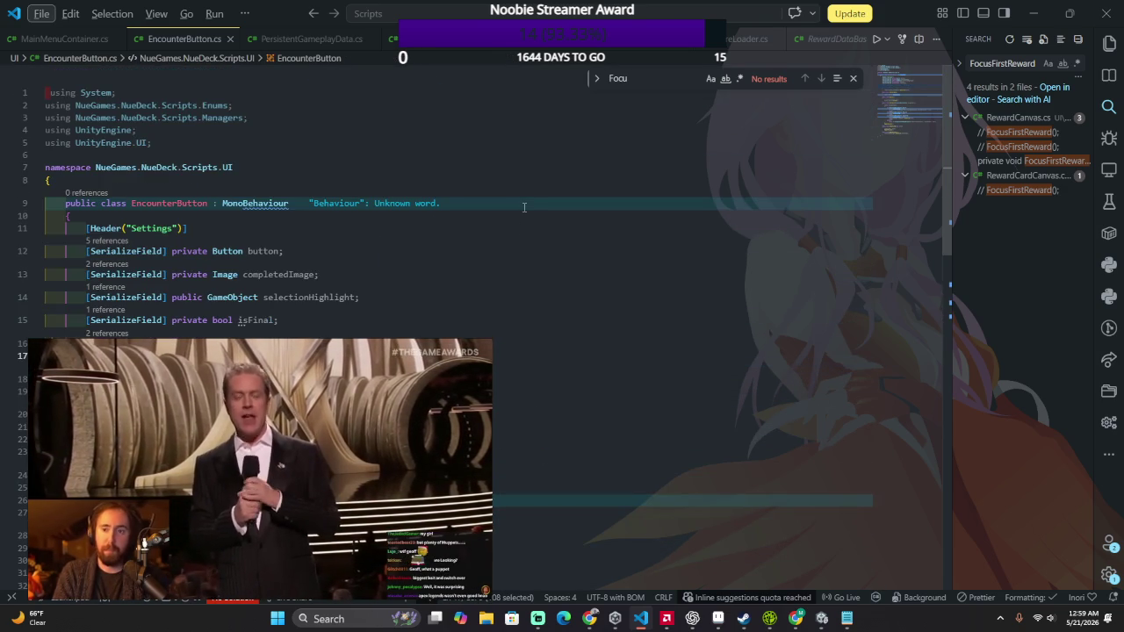
scroll(524, 208, "down", 3)
scroll(524, 207, "down", 3)
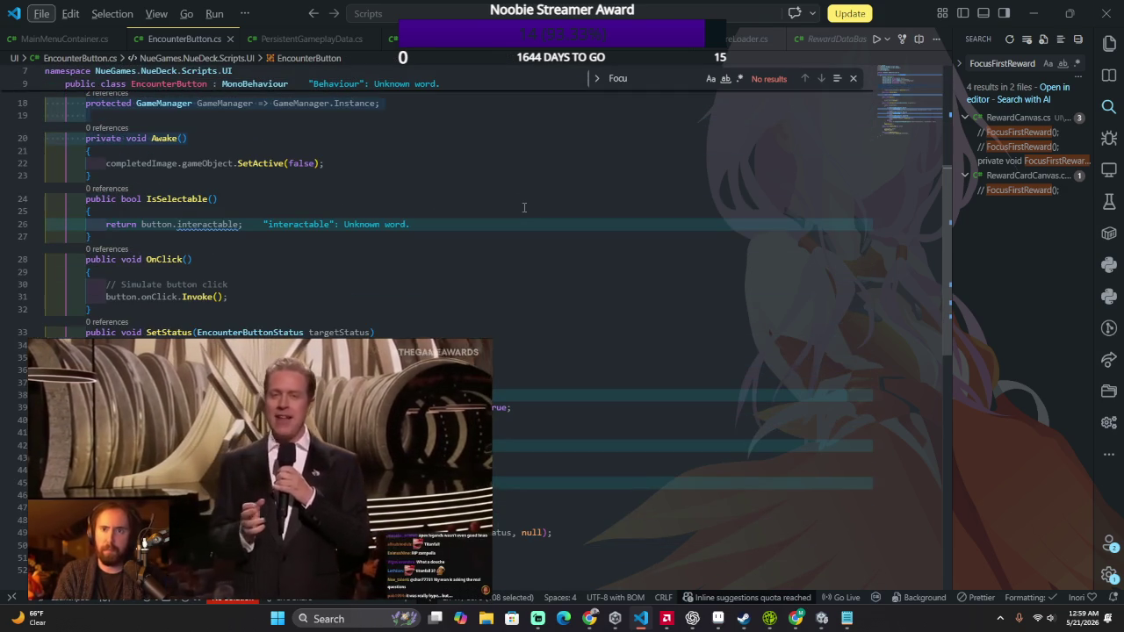
scroll(524, 207, "down", 3)
scroll(524, 207, "up", 3)
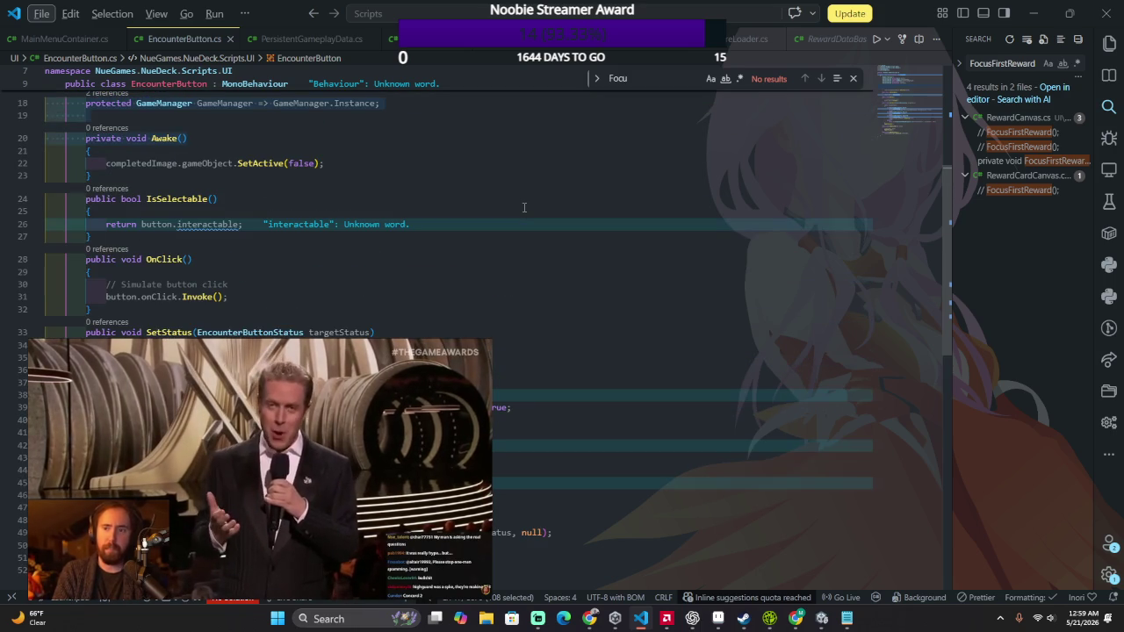
scroll(524, 207, "up", 4)
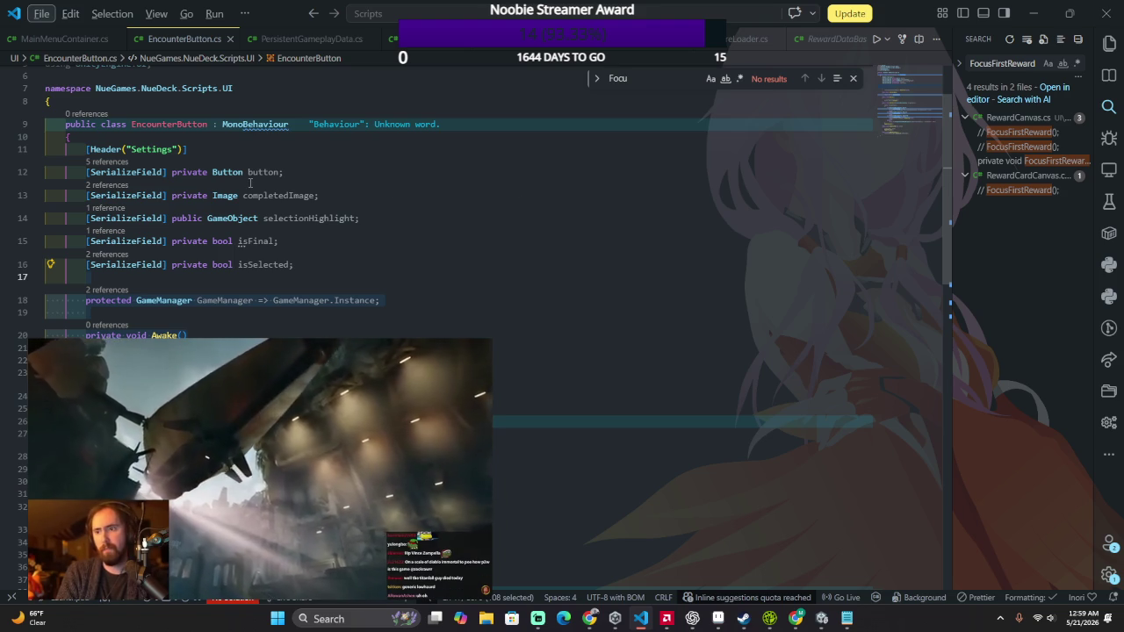
key("alt+Tab")
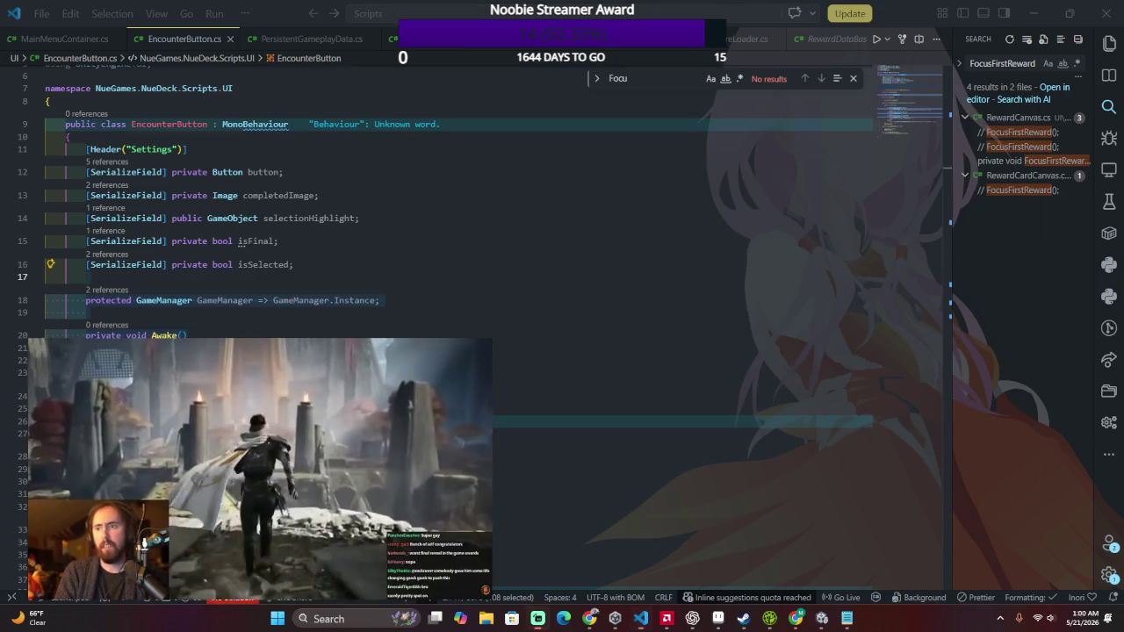
key("Escape")
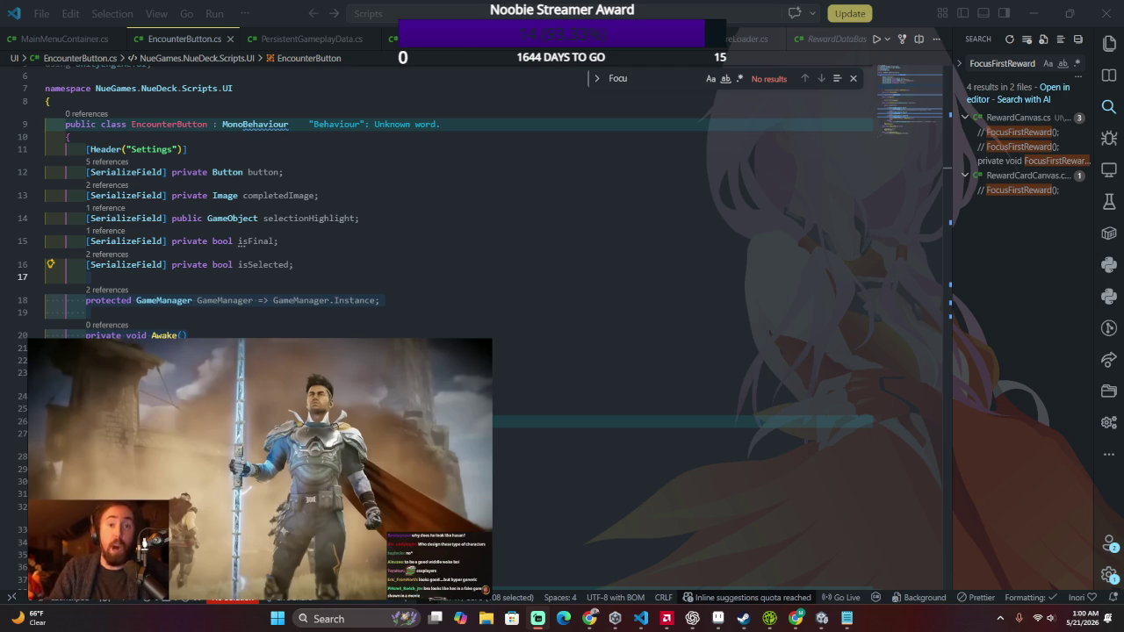
mouse_move(248, 431)
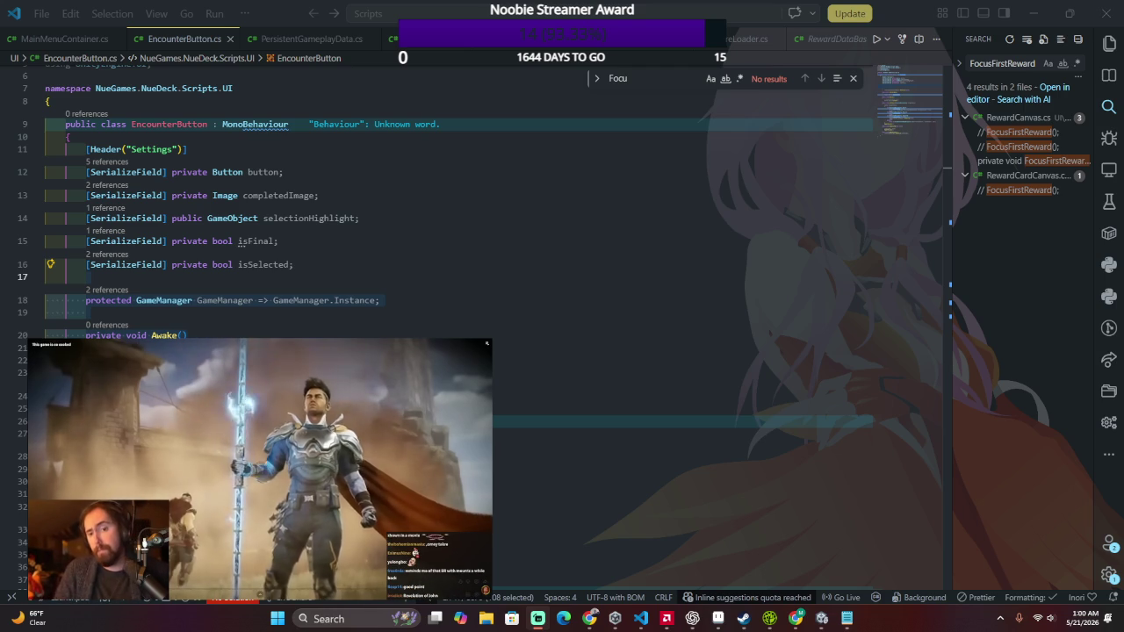